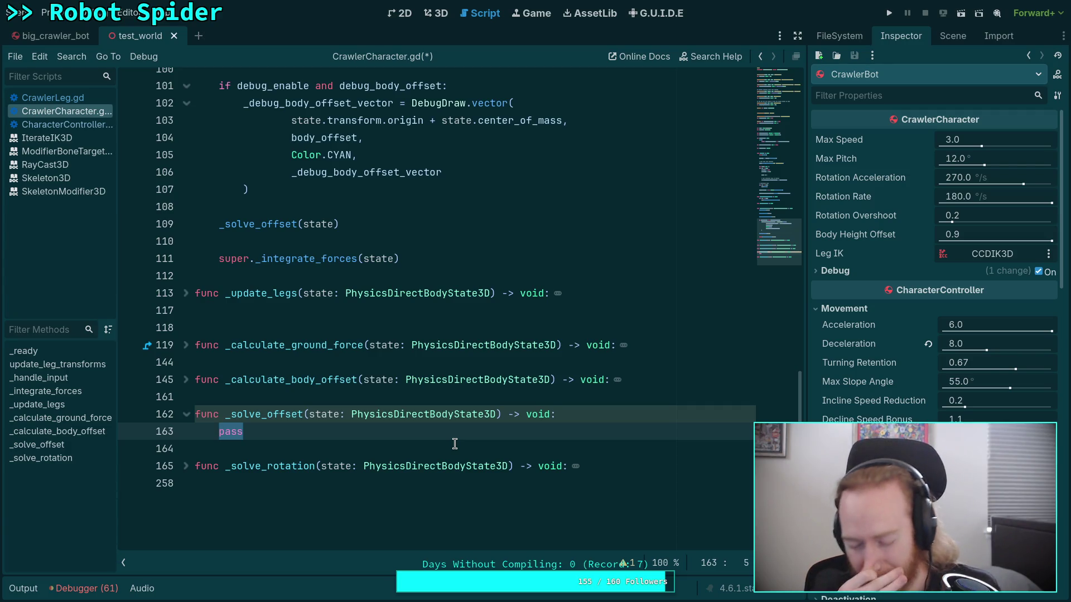
{"action": "left_click", "coordinate": [769, 95]}
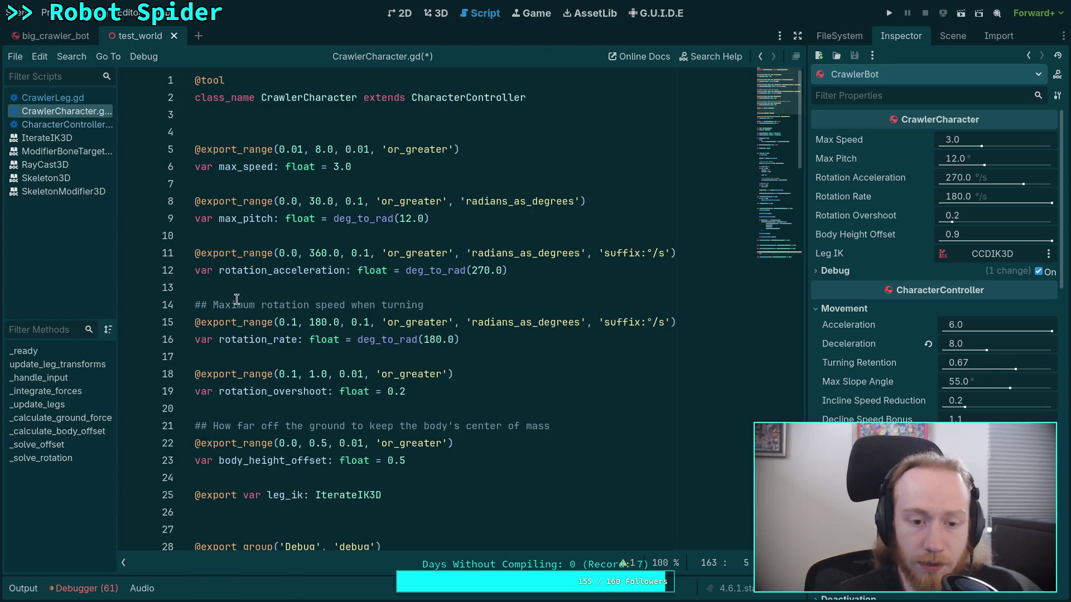
{"action": "double_click", "coordinate": [246, 167]}
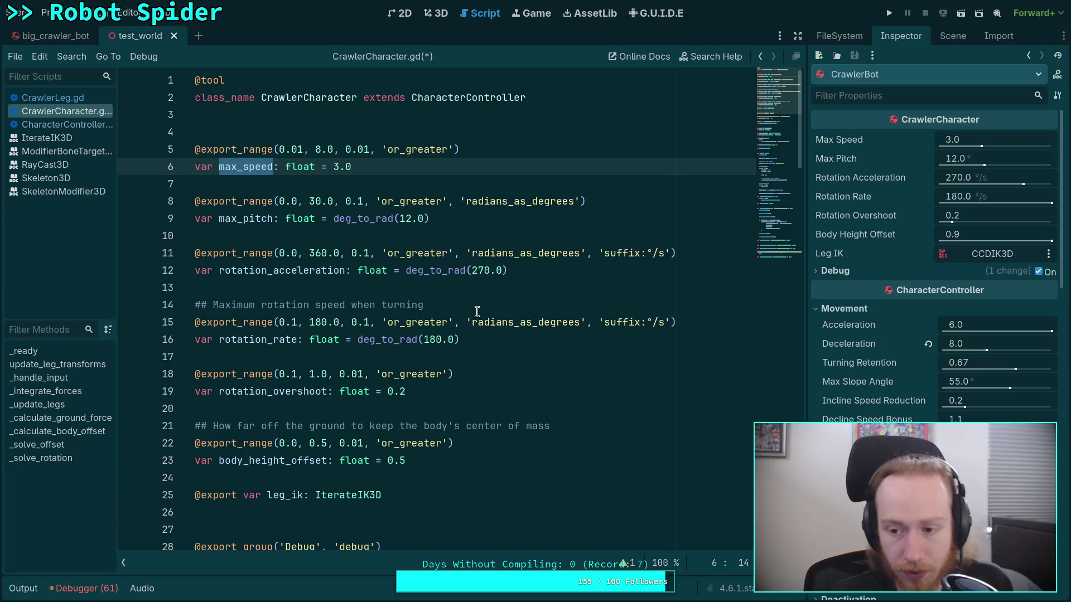
{"action": "mouse_move", "coordinate": [825, 327]}
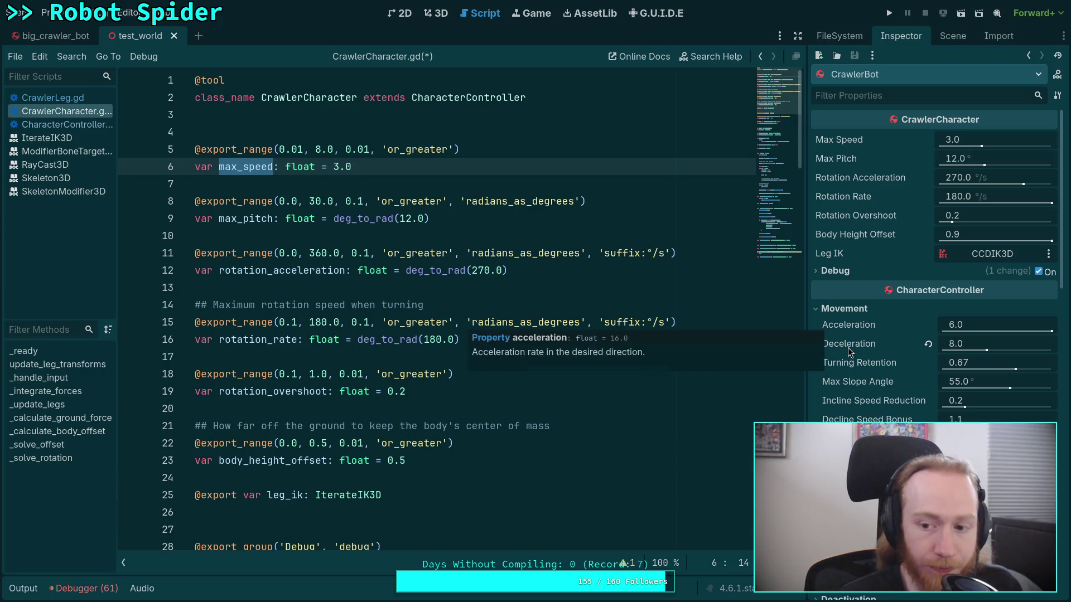
{"action": "mouse_move", "coordinate": [847, 347]}
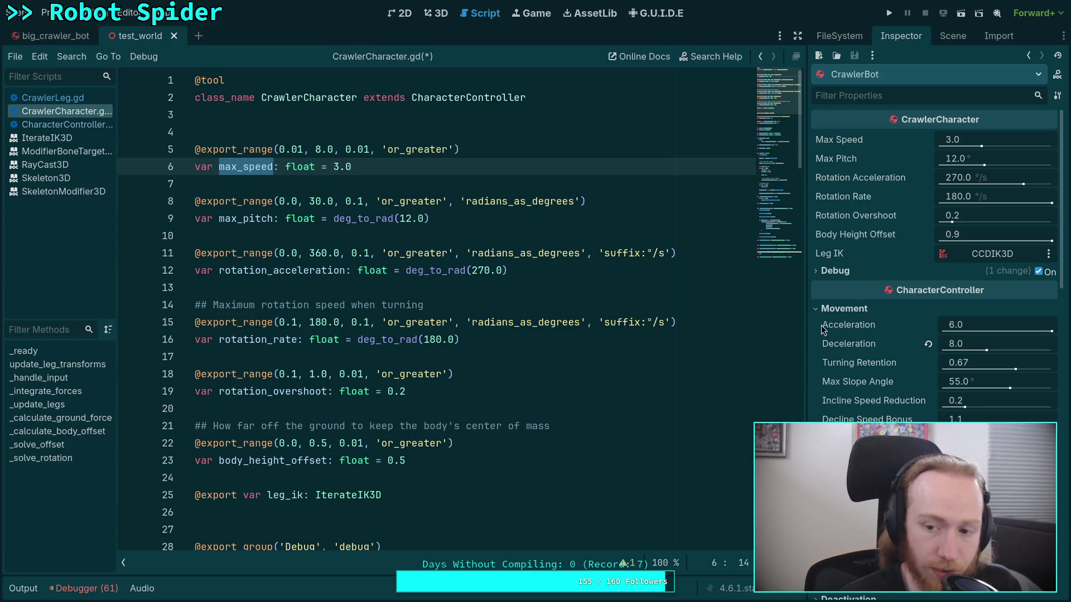
{"action": "mouse_move", "coordinate": [781, 80]}
{"action": "left_mouse_down"}
{"action": "mouse_move", "coordinate": [785, 262]}
{"action": "mouse_move", "coordinate": [787, 240]}
{"action": "left_mouse_up"}
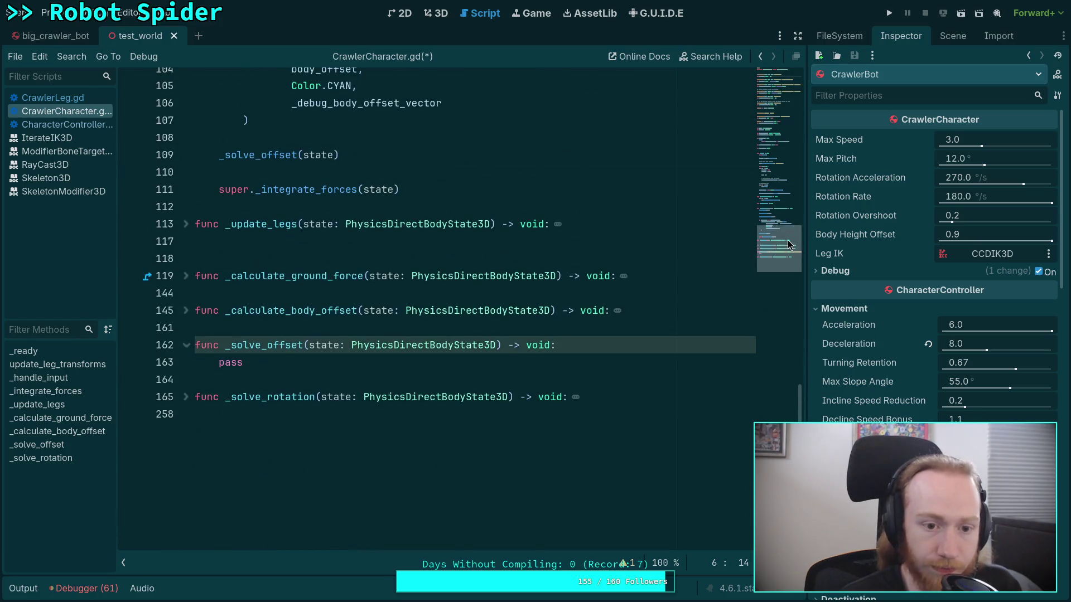
{"action": "double_click", "coordinate": [230, 363]}
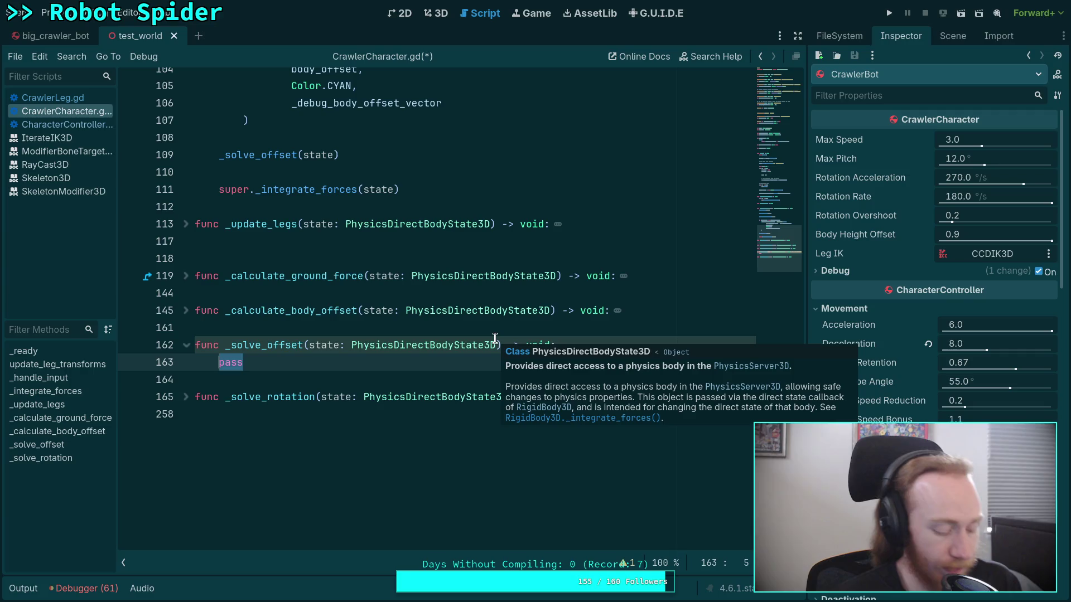
{"action": "mouse_move", "coordinate": [389, 396]}
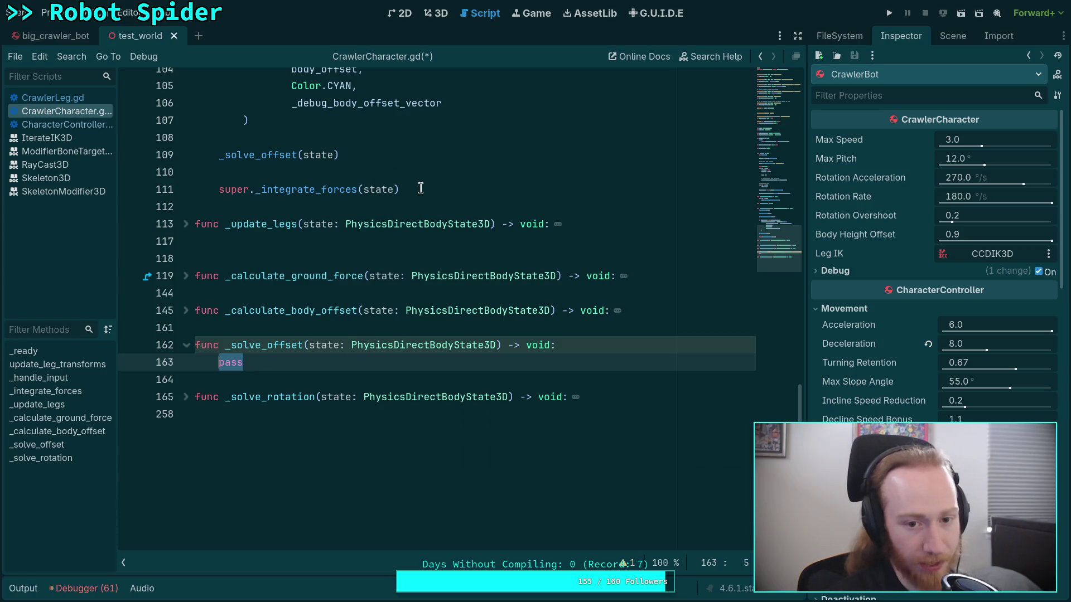
{"action": "left_click_drag", "start_coordinate": [401, 190], "coordinate": [218, 190]}
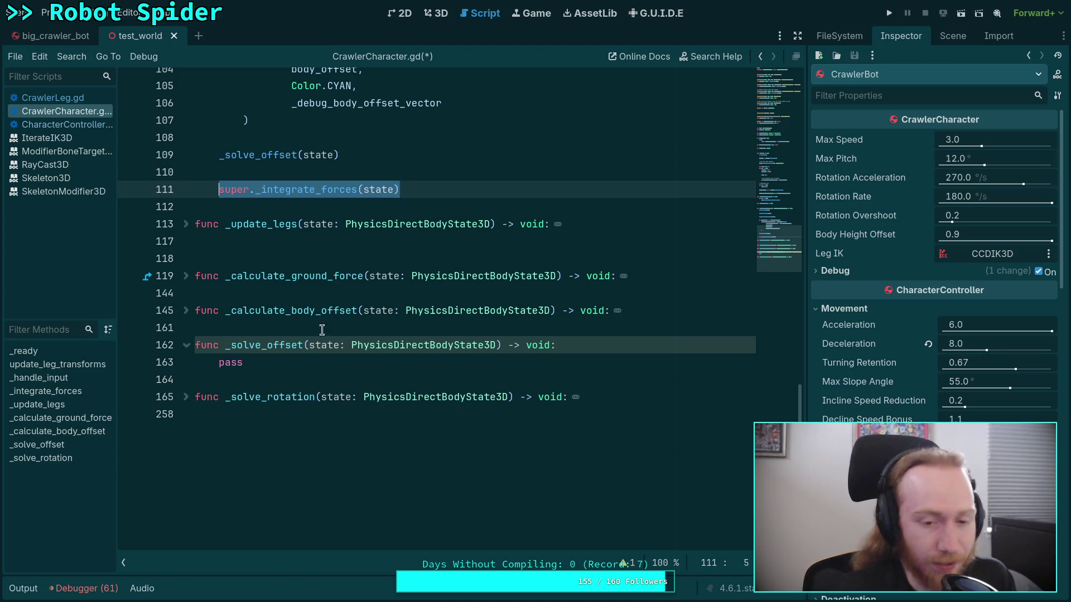
{"action": "scroll", "coordinate": [364, 358], "scroll_direction": "up", "scroll_amount": 3}
{"action": "left_click", "coordinate": [272, 310]}
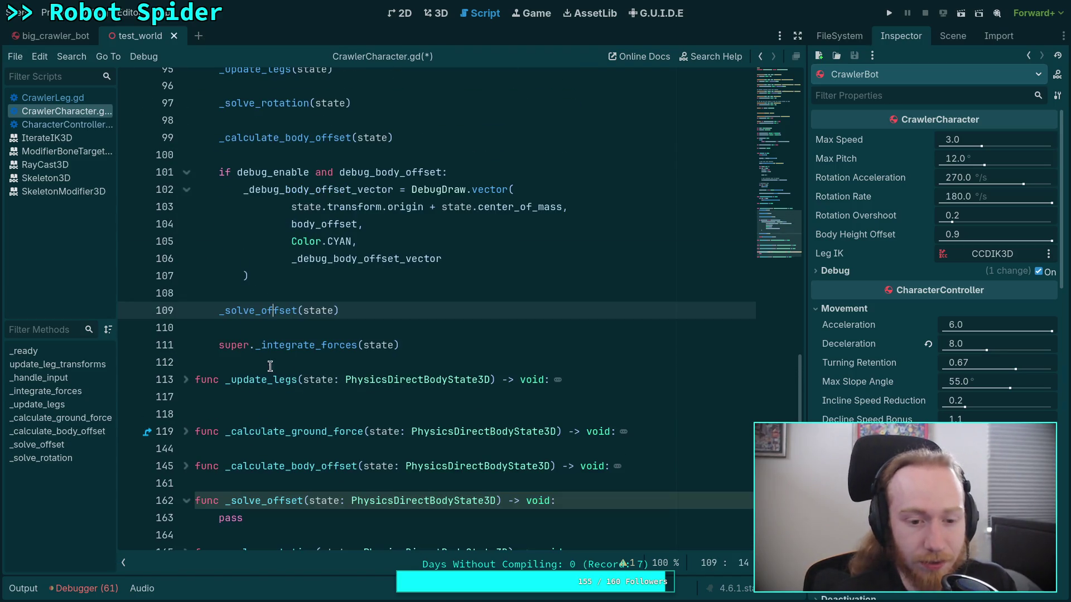
{"action": "left_click", "coordinate": [246, 483]}
{"action": "scroll", "coordinate": [244, 391], "scroll_direction": "up", "scroll_amount": 10}
{"action": "left_click", "coordinate": [244, 434]}
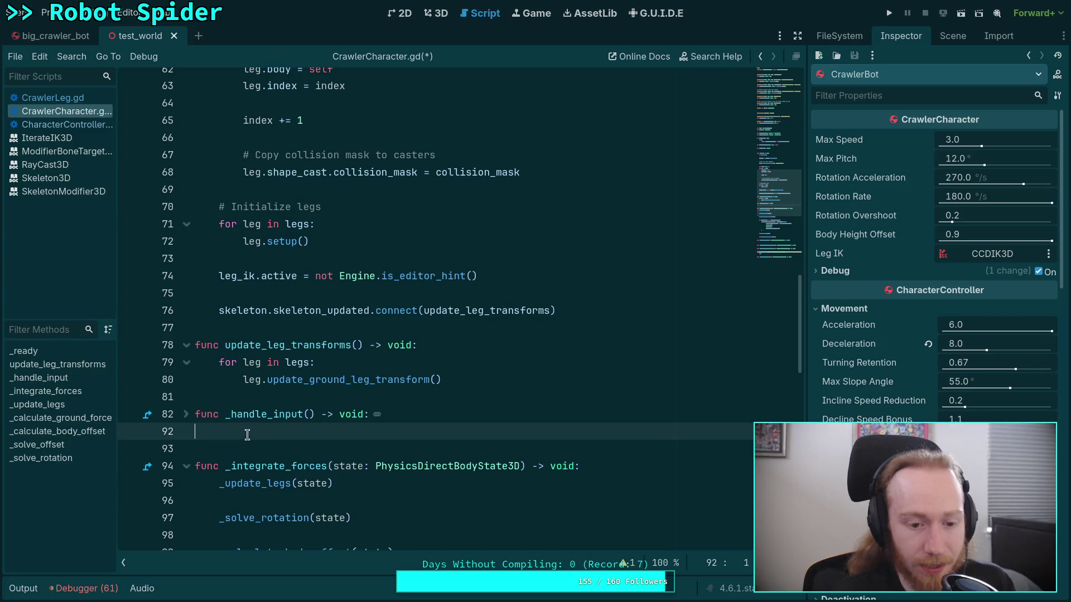
{"action": "left_click", "coordinate": [262, 399]}
{"action": "scroll", "coordinate": [346, 371], "scroll_direction": "down", "scroll_amount": 2}
{"action": "scroll", "coordinate": [345, 365], "scroll_direction": "down", "scroll_amount": 11}
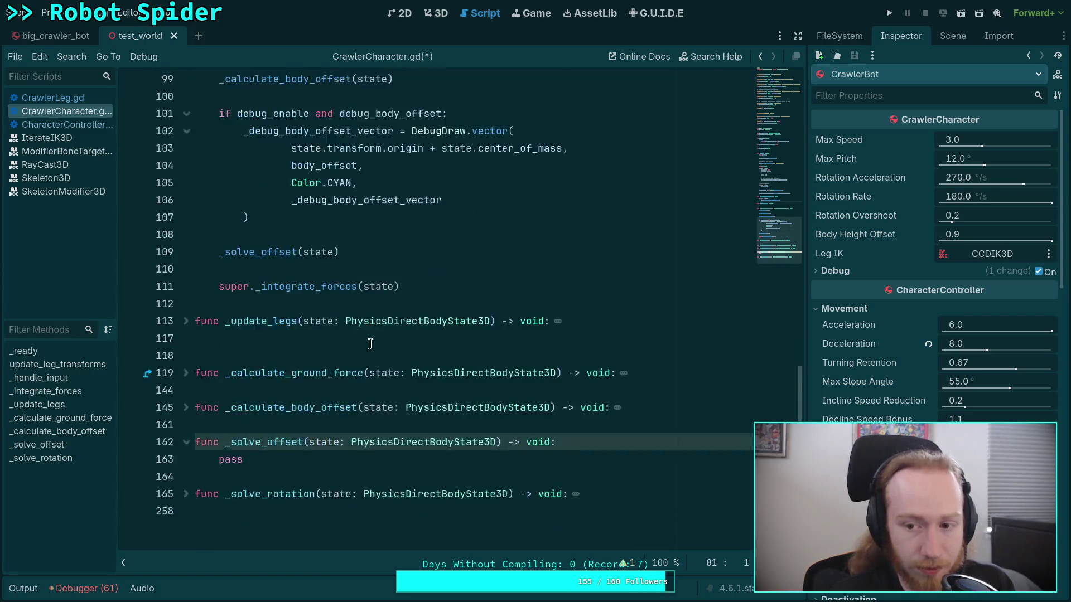
{"action": "left_click", "coordinate": [274, 379]}
{"action": "scroll", "coordinate": [274, 374], "scroll_direction": "up", "scroll_amount": 9}
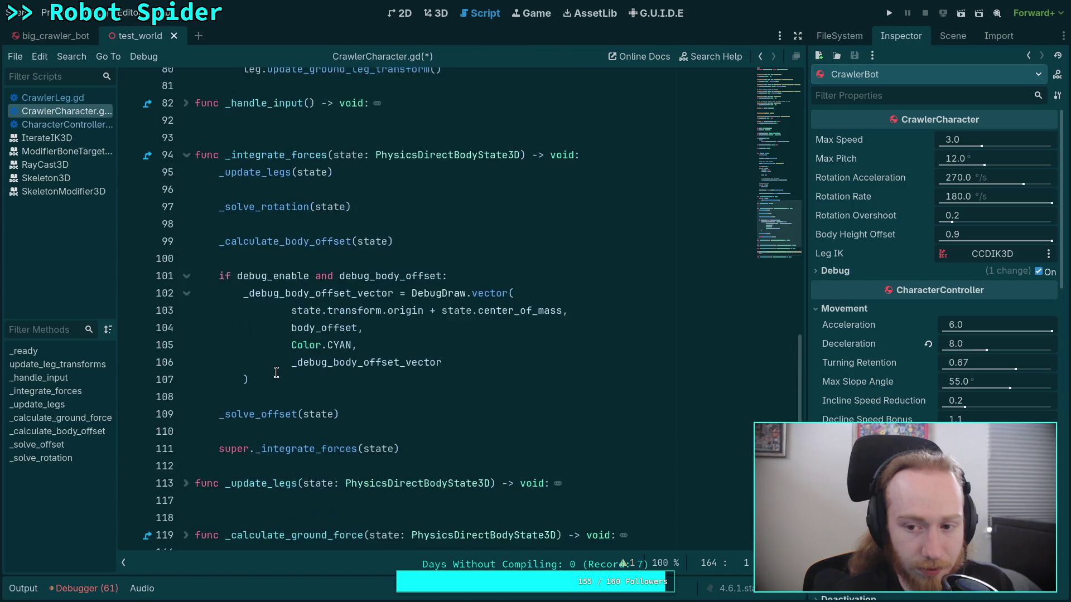
{"action": "scroll", "coordinate": [278, 362], "scroll_direction": "down", "scroll_amount": 6}
{"action": "scroll", "coordinate": [279, 363], "scroll_direction": "down", "scroll_amount": 6}
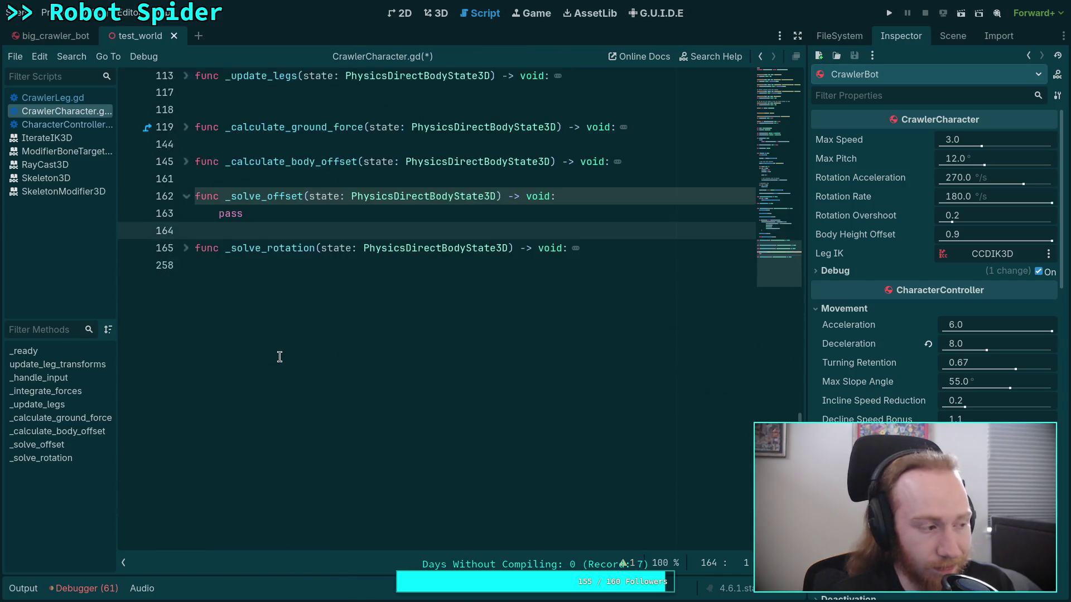
{"action": "scroll", "coordinate": [280, 359], "scroll_direction": "up", "scroll_amount": 3}
{"action": "left_click", "coordinate": [232, 328]}
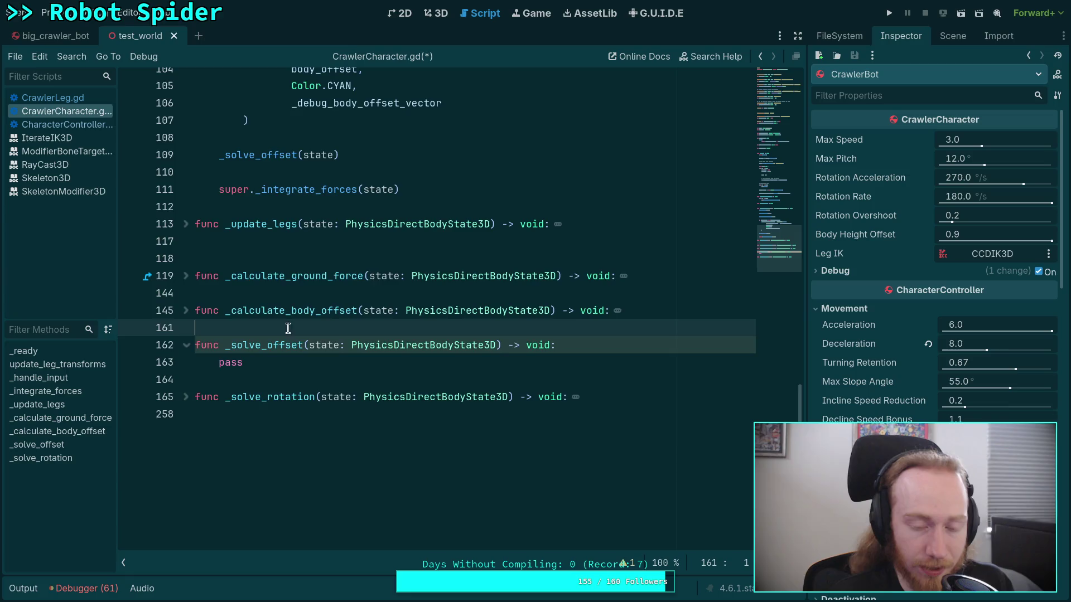
{"action": "scroll", "coordinate": [287, 332], "scroll_direction": "up", "scroll_amount": 16}
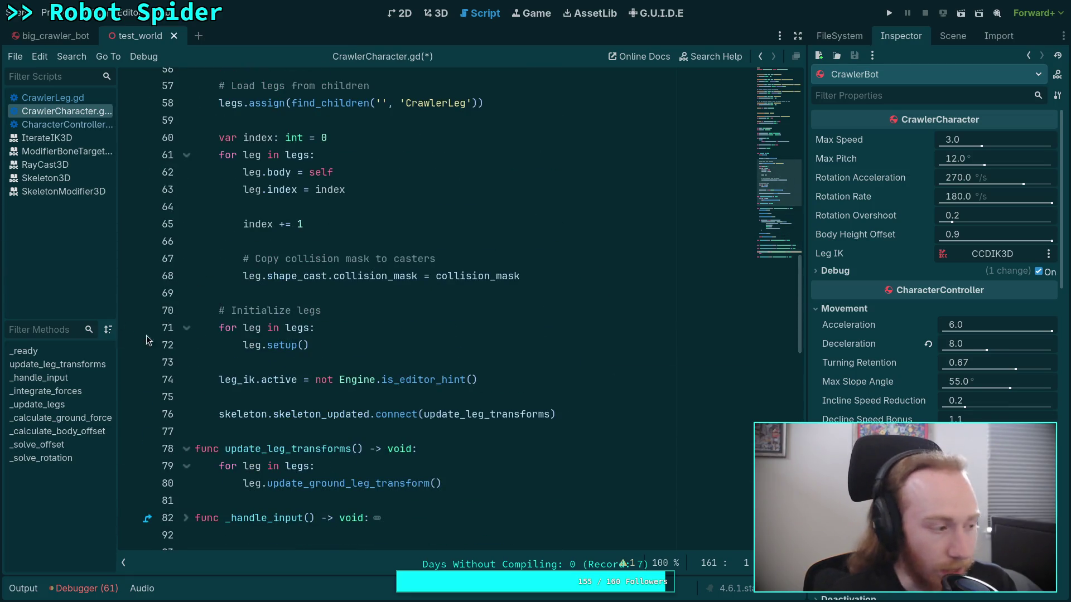